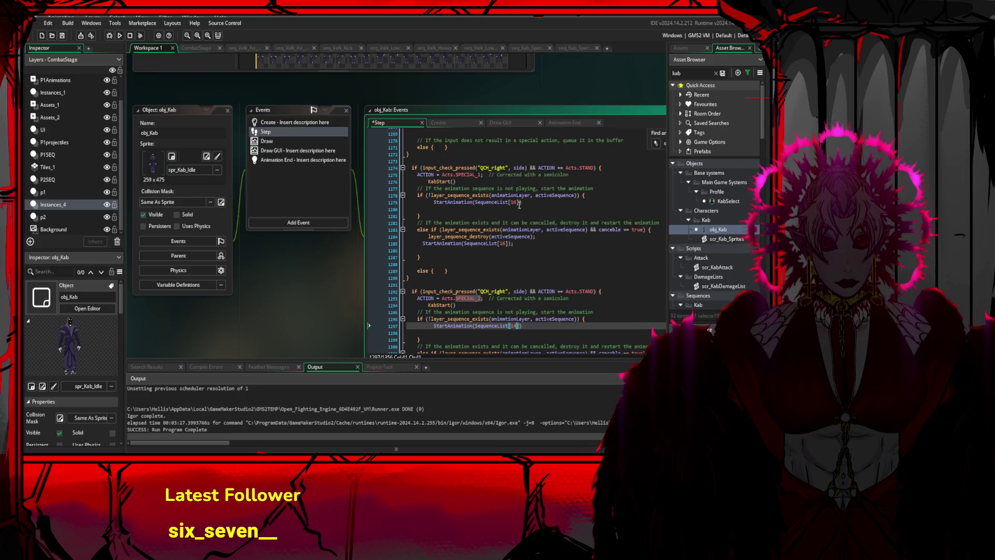
On line 1274, change QCH_right to QCH_left in the SPECIAL_1 check and save the Step code.
{"action": "left_click", "coordinate": [514, 202]}
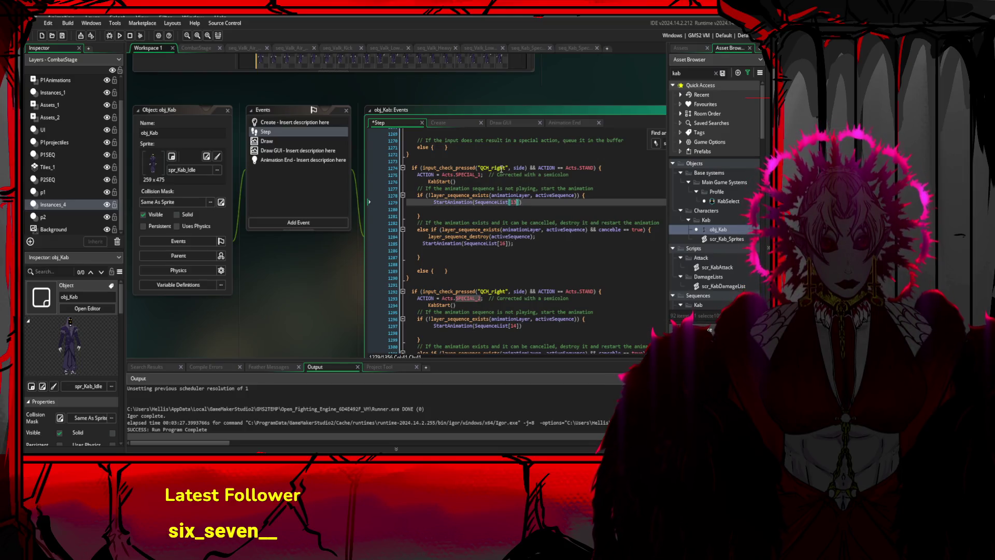
{"action": "left_click", "coordinate": [504, 167]}
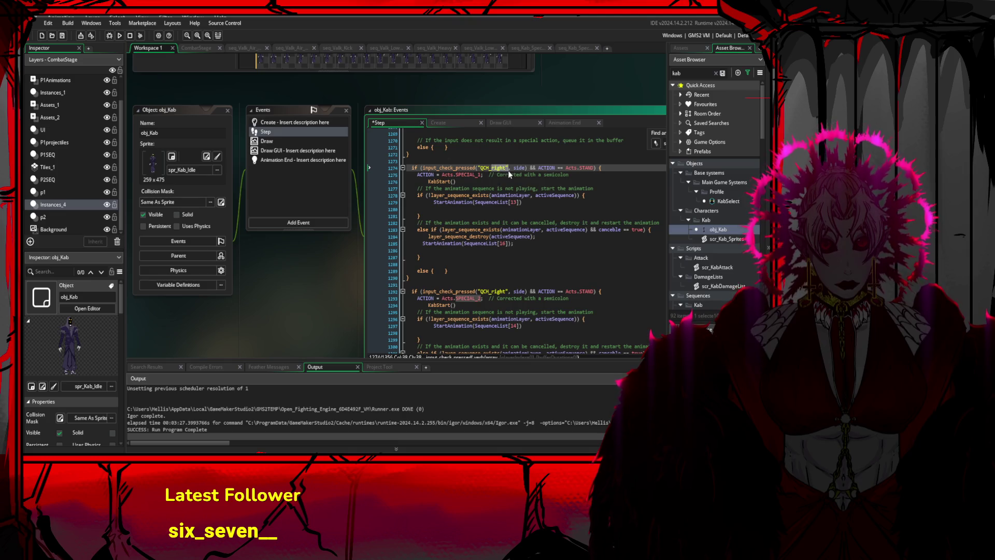
{"action": "type", "text": "lke"}
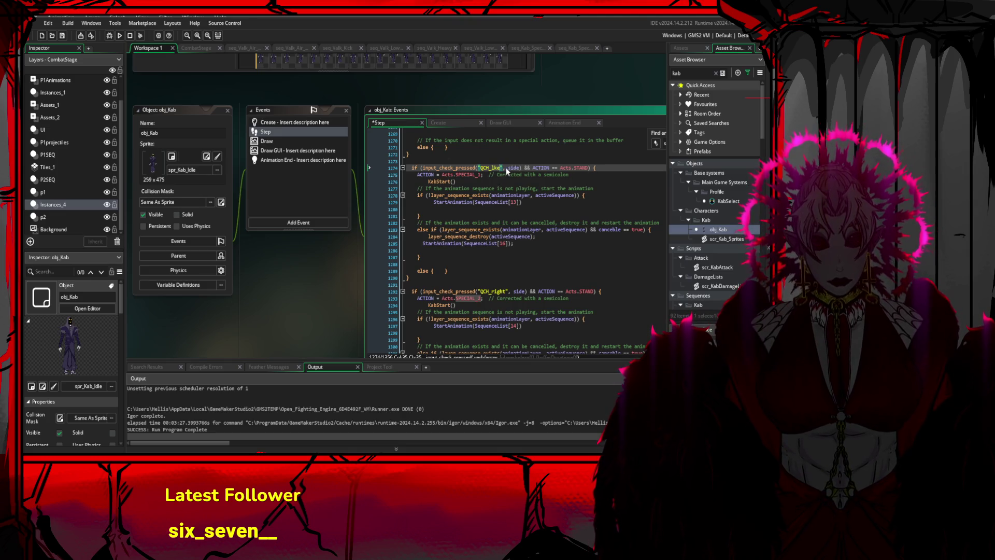
{"action": "key", "text": "BackSpace"}
{"action": "key", "text": "BackSpace"}
{"action": "type", "text": "eft"}
{"action": "key", "text": "ctrl+s"}
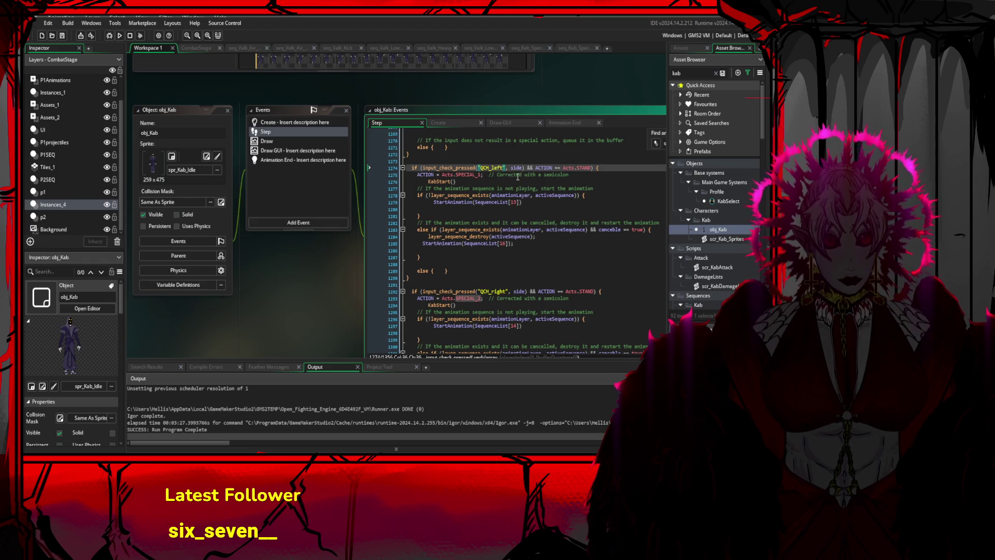
{"action": "left_click", "coordinate": [516, 195]}
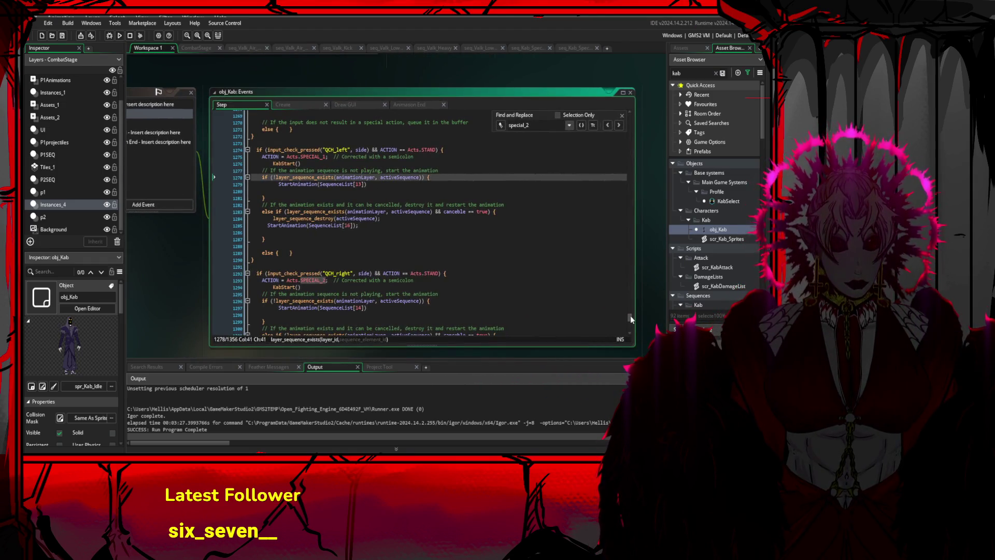
On line 1091, replace QCH_light with QCH_left in the SPECIAL_2 check and save the Step code.
{"action": "left_click_drag", "start_coordinate": [631, 319], "coordinate": [627, 284]}
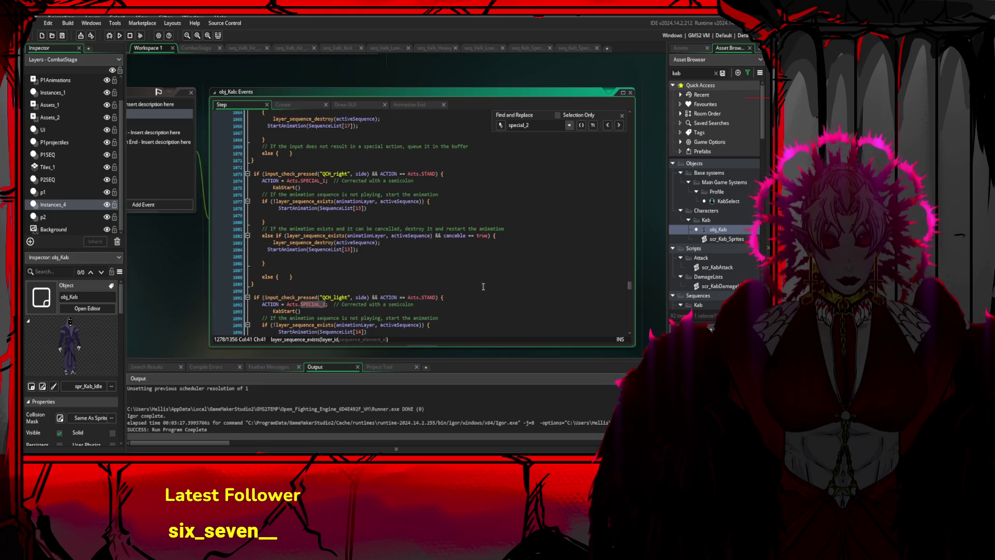
{"action": "left_click", "coordinate": [335, 298]}
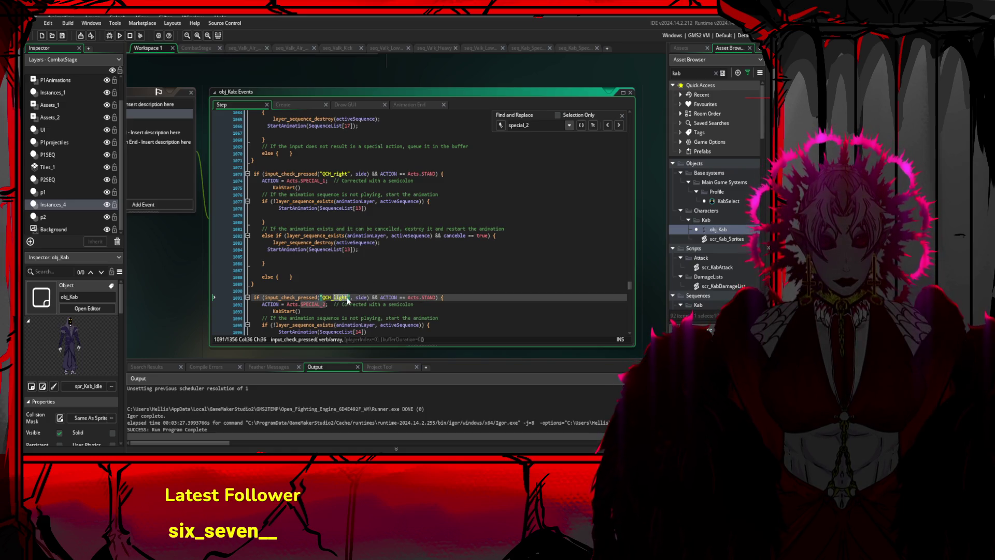
{"action": "type", "text": "left"}
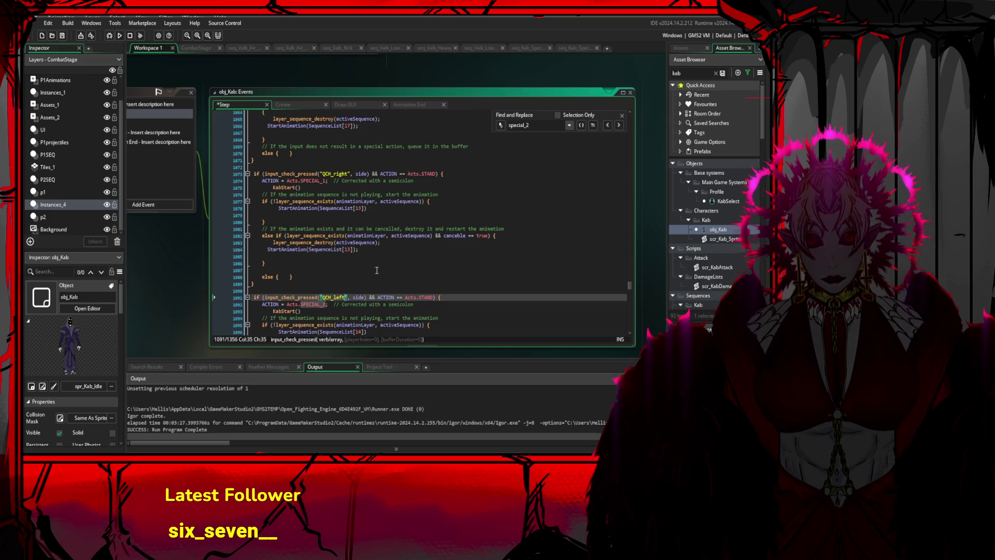
{"action": "key", "text": "ctrl+s"}
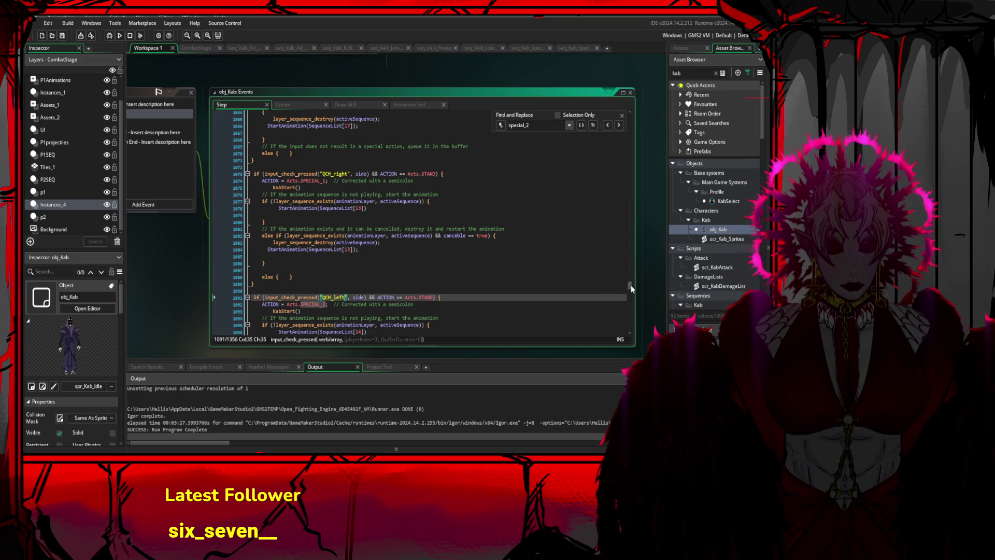
{"action": "mouse_move", "coordinate": [630, 285]}
{"action": "left_mouse_down"}
{"action": "mouse_move", "coordinate": [631, 317]}
{"action": "mouse_move", "coordinate": [629, 287]}
{"action": "left_mouse_up"}
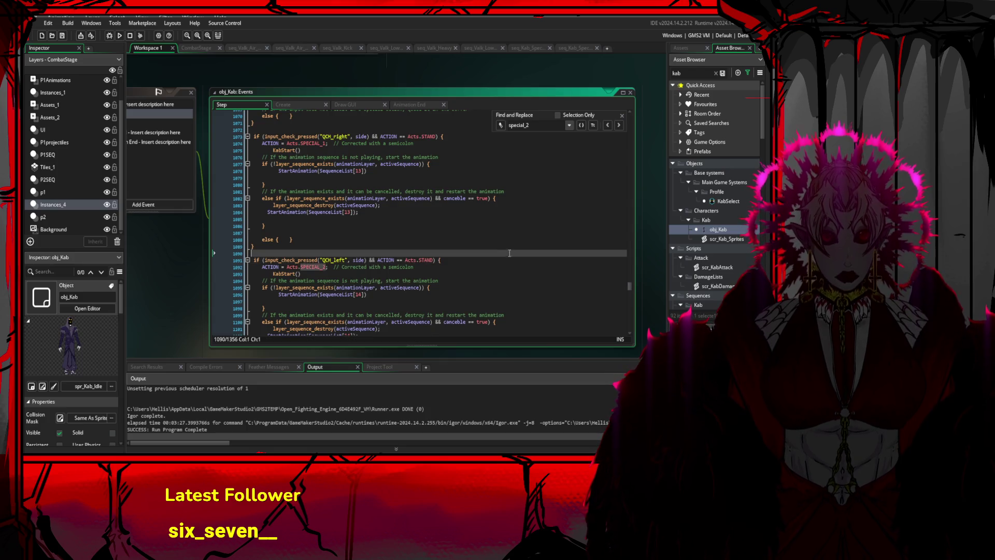
Compile and launch the fighting game to test the QCH_left special-move inputs.
{"action": "key", "text": "Up"}
{"action": "left_click", "coordinate": [119, 36]}
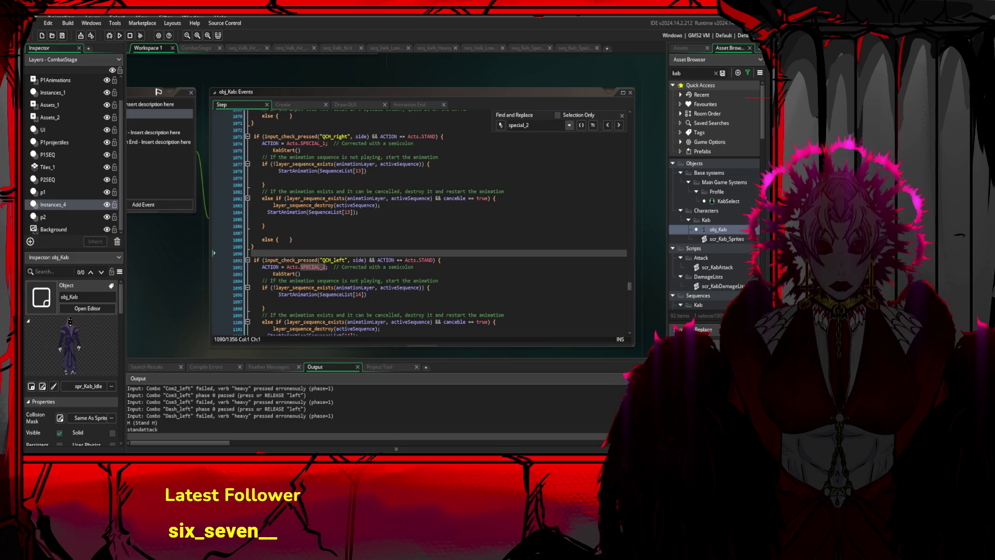
Switch to the running game, try the special moves, then close it to return to obj_Kab's code.
{"action": "key", "text": "alt+Tab"}
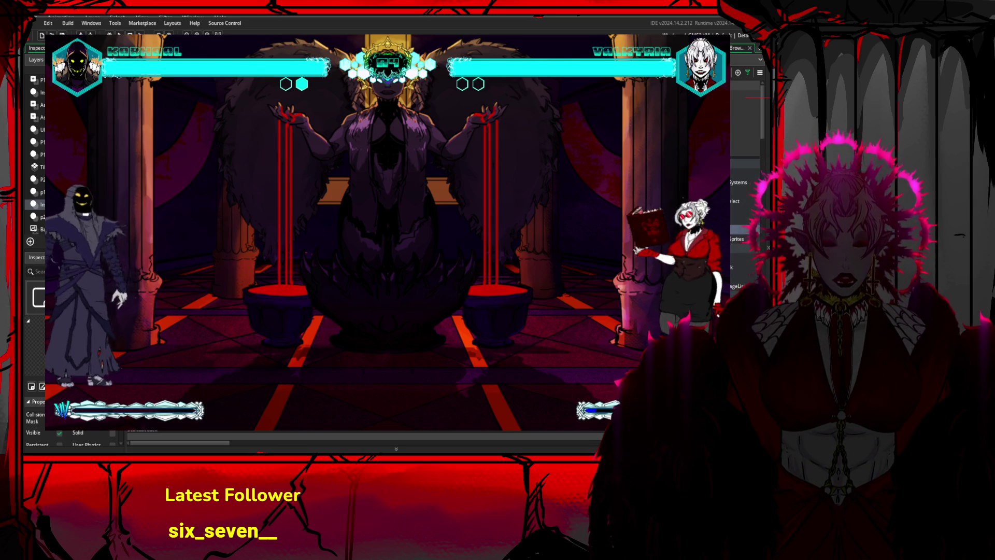
{"action": "key", "text": "Escape"}
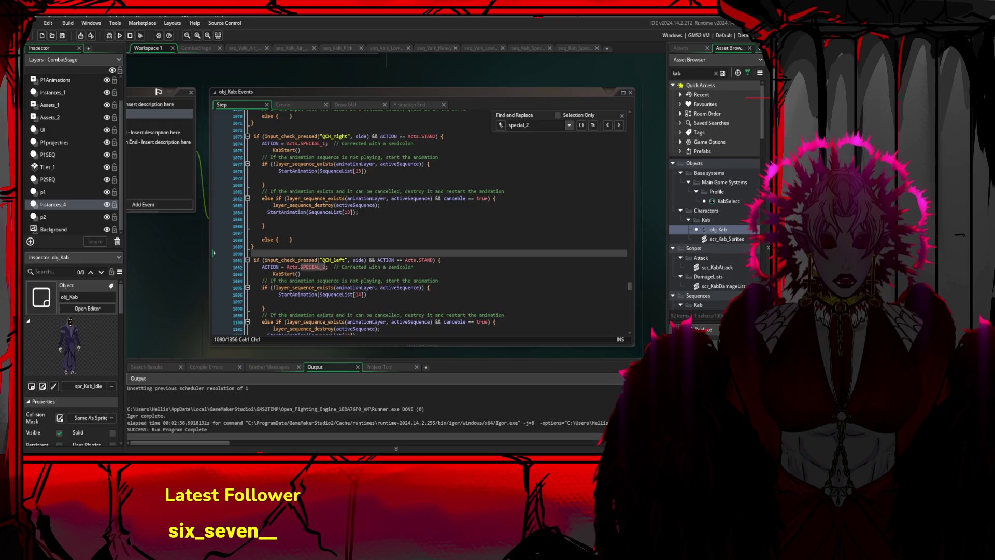